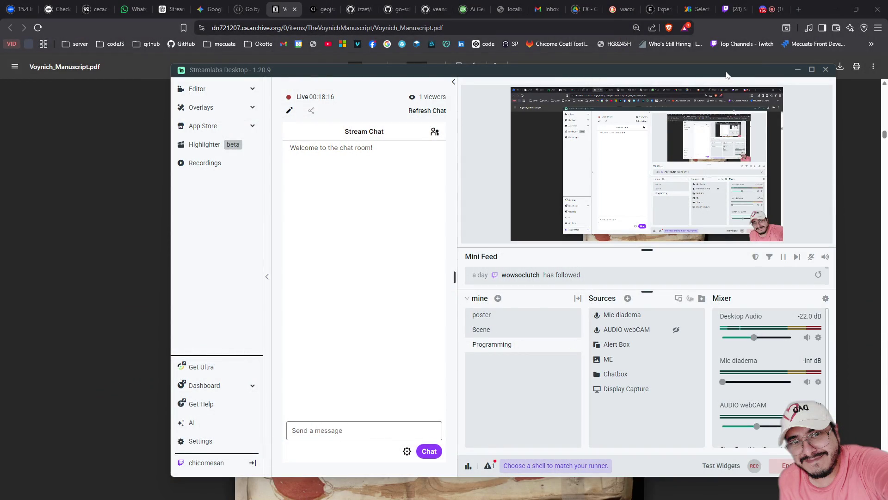
# Drag the Streamlabs Desktop window off the right edge so the manuscript is unobstructed
pyautogui.moveTo(761, 70); pyautogui.dragTo(887, 153)
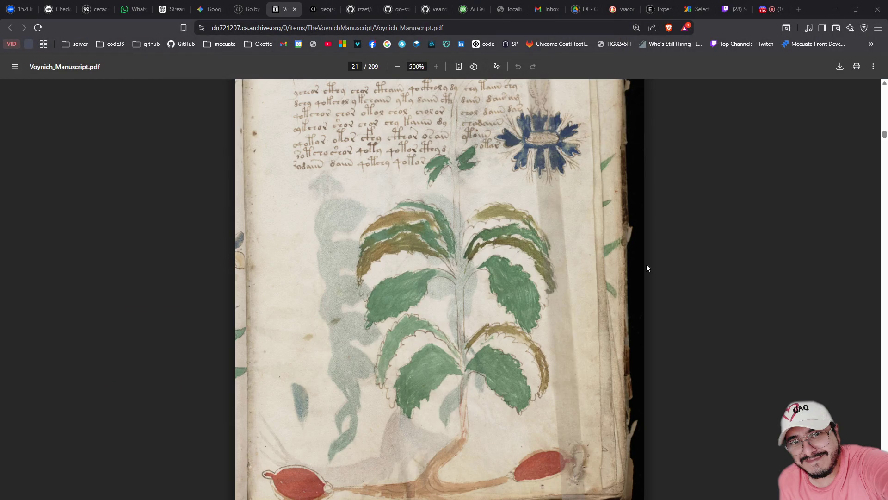
pyautogui.scroll(2, 543, 208)
pyautogui.scroll(5, 543, 209)
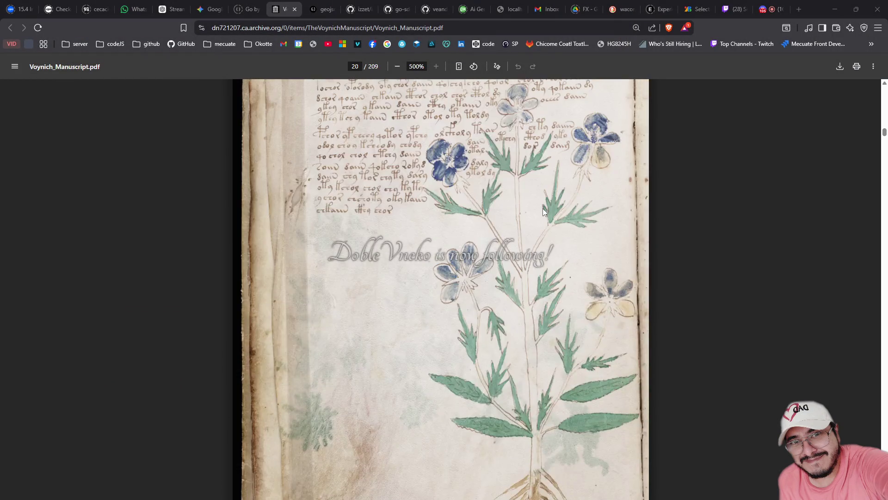
pyautogui.scroll(3, 543, 208)
pyautogui.scroll(3, 543, 208)
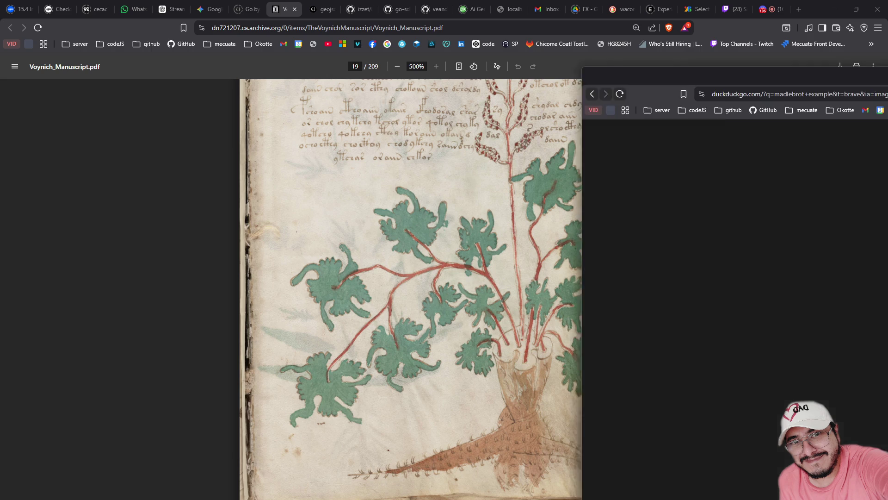
# Move the DuckDuckGo Mandelbrot search tab next to the Voynich PDF tab and return to the manuscript
pyautogui.click(486, 9)
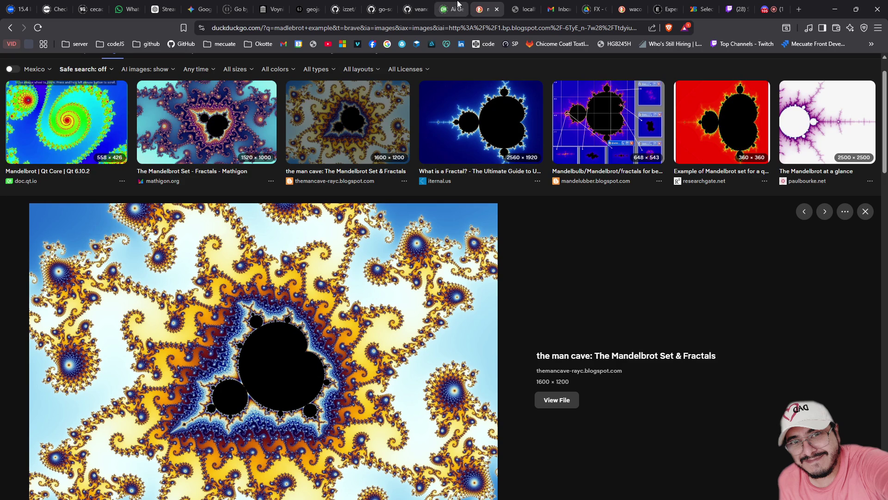
pyautogui.moveTo(481, 9); pyautogui.dragTo(314, 12)
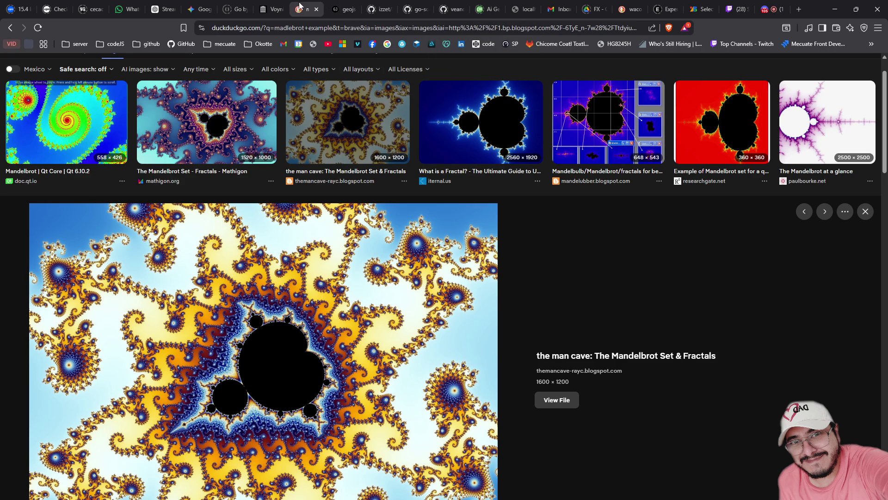
pyautogui.click(274, 9)
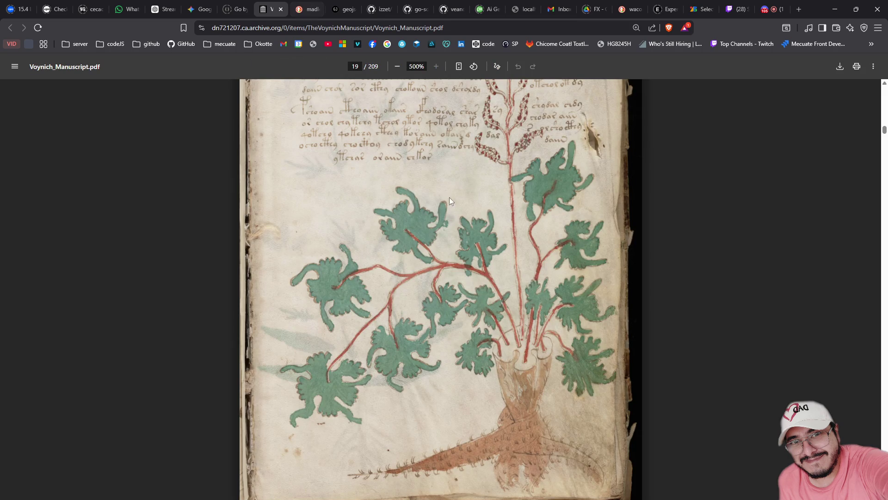
pyautogui.scroll(-5, 488, 375)
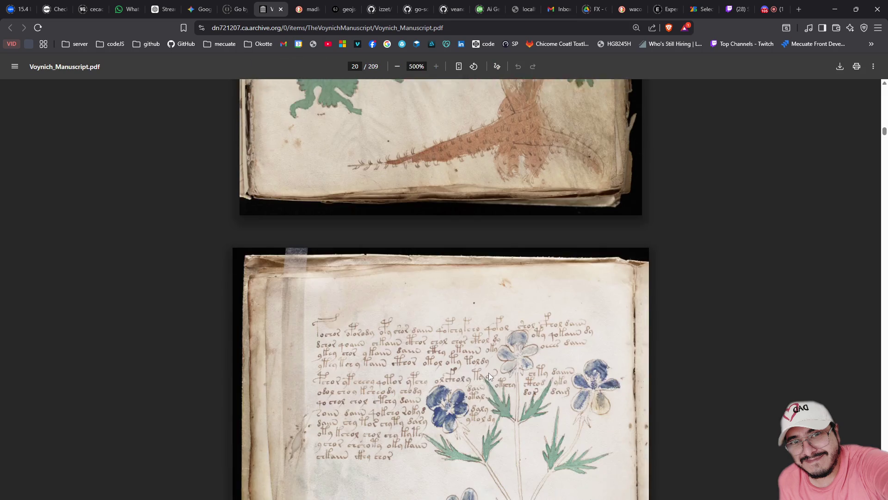
pyautogui.scroll(-3, 377, 413)
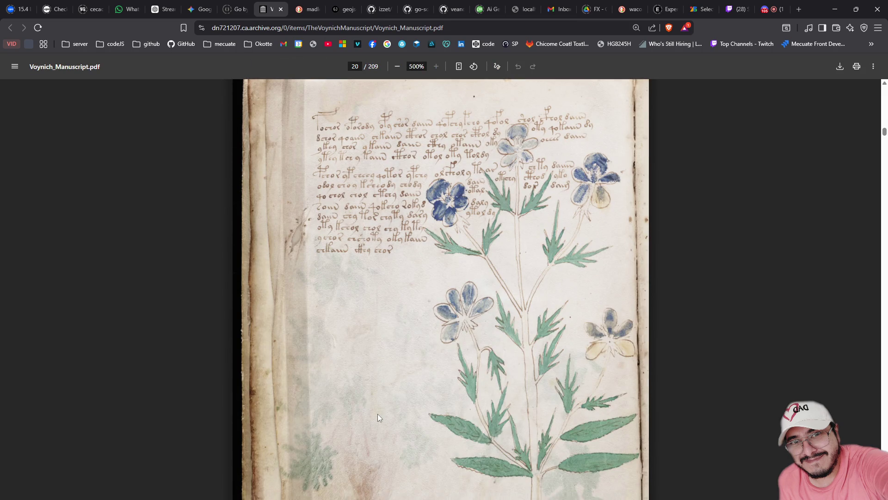
pyautogui.scroll(-5, 378, 414)
pyautogui.scroll(-5, 377, 414)
pyautogui.scroll(-5, 377, 414)
pyautogui.scroll(-5, 378, 417)
pyautogui.scroll(-1, 378, 416)
pyautogui.scroll(-5, 378, 417)
pyautogui.scroll(-5, 378, 416)
pyautogui.scroll(-2, 378, 416)
pyautogui.scroll(-5, 378, 416)
pyautogui.scroll(-3, 378, 417)
pyautogui.scroll(-5, 377, 416)
pyautogui.scroll(-4, 378, 416)
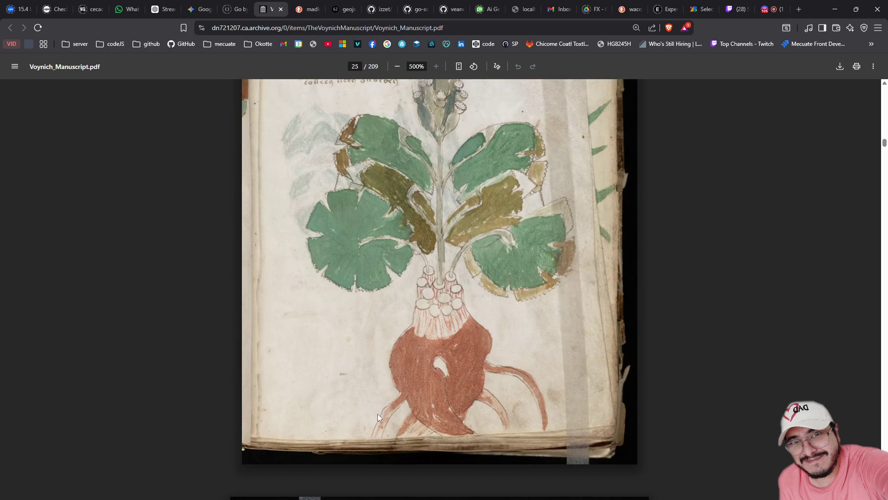
pyautogui.scroll(-4, 378, 417)
pyautogui.scroll(-1, 378, 416)
pyautogui.scroll(-5, 378, 416)
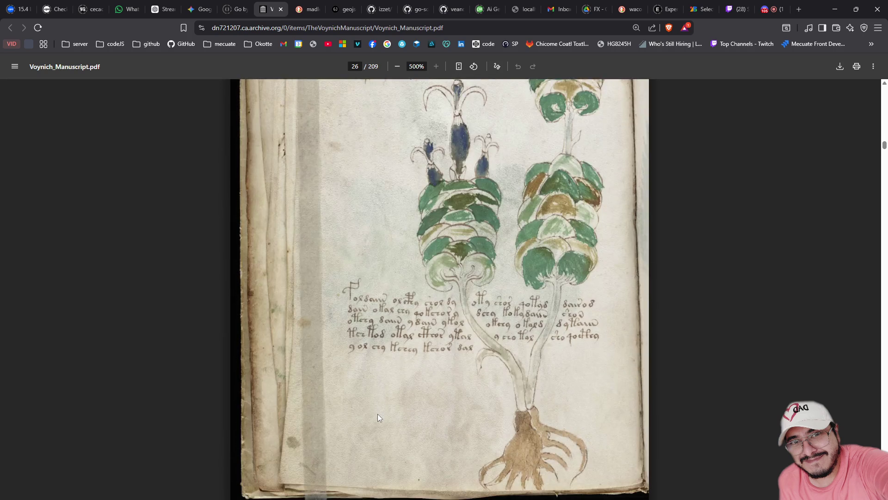
pyautogui.scroll(-4, 378, 418)
pyautogui.scroll(-4, 377, 417)
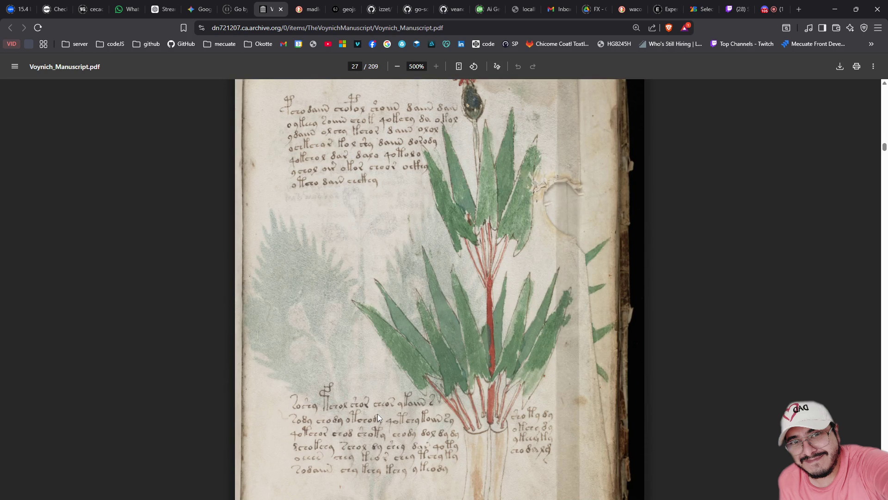
pyautogui.scroll(-5, 378, 413)
pyautogui.scroll(-1, 377, 413)
pyautogui.scroll(-3, 378, 414)
pyautogui.scroll(-3, 377, 414)
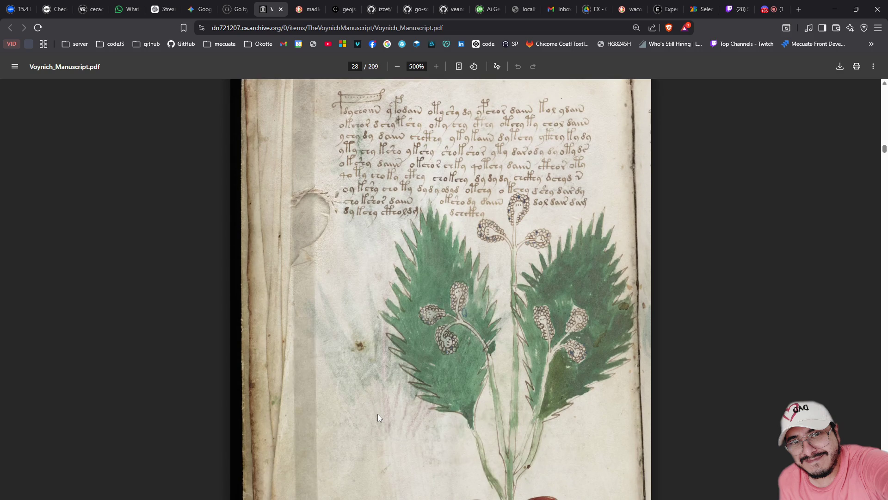
# Switch to the DuckDuckGo Mandelbrot image search results
pyautogui.click(300, 8)
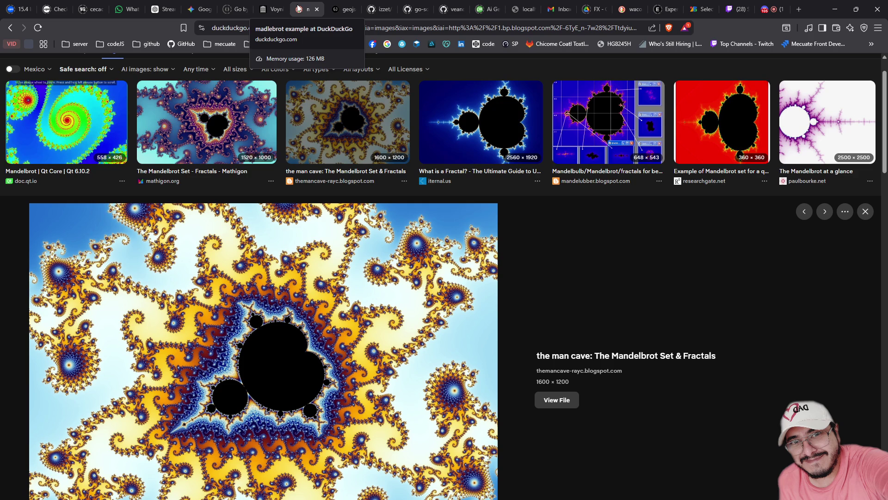
pyautogui.click(272, 9)
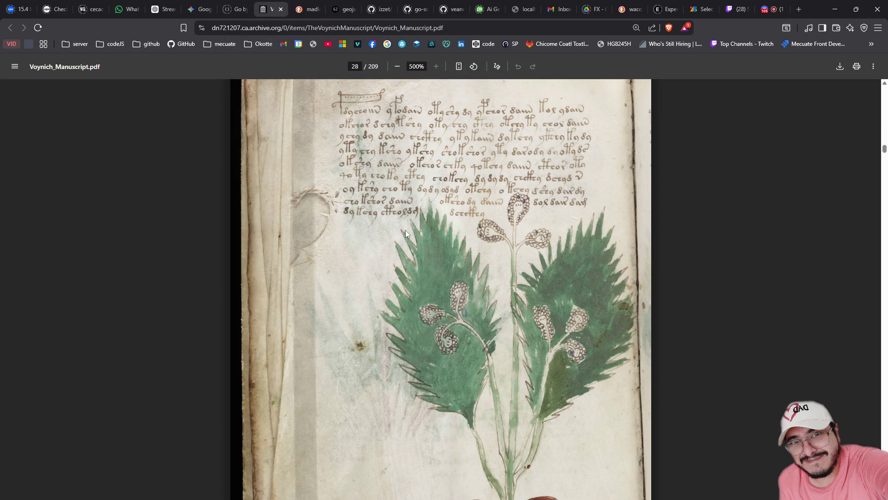
pyautogui.scroll(-5, 405, 230)
pyautogui.scroll(-1, 405, 230)
pyautogui.scroll(-3, 405, 230)
pyautogui.scroll(-3, 406, 233)
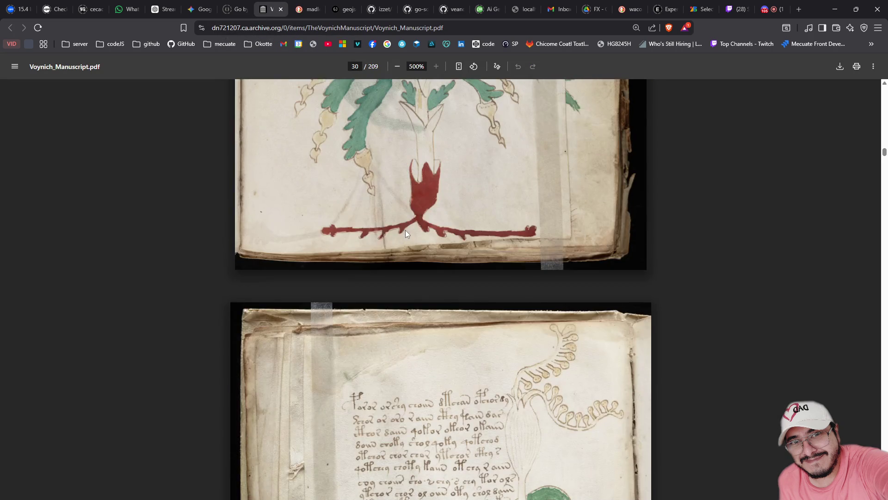
pyautogui.scroll(-3, 406, 234)
pyautogui.scroll(-5, 406, 234)
pyautogui.scroll(-4, 406, 234)
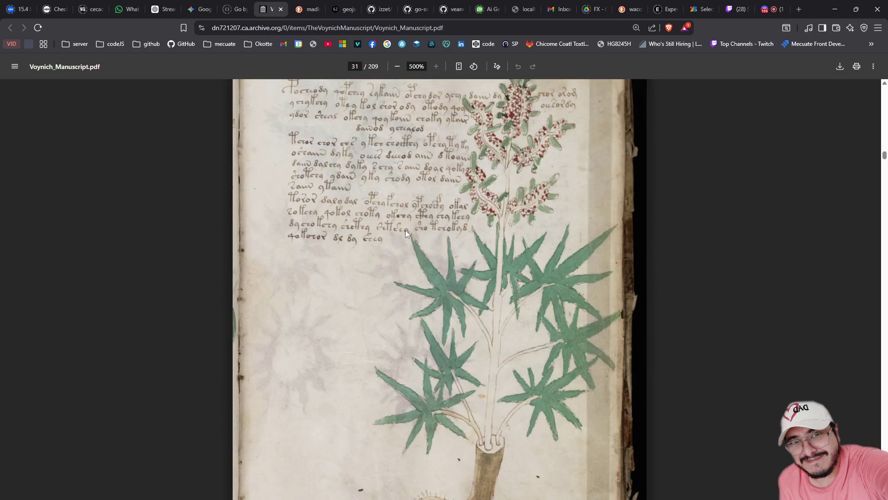
pyautogui.scroll(-5, 406, 235)
pyautogui.scroll(-4, 406, 234)
pyautogui.scroll(-5, 703, 172)
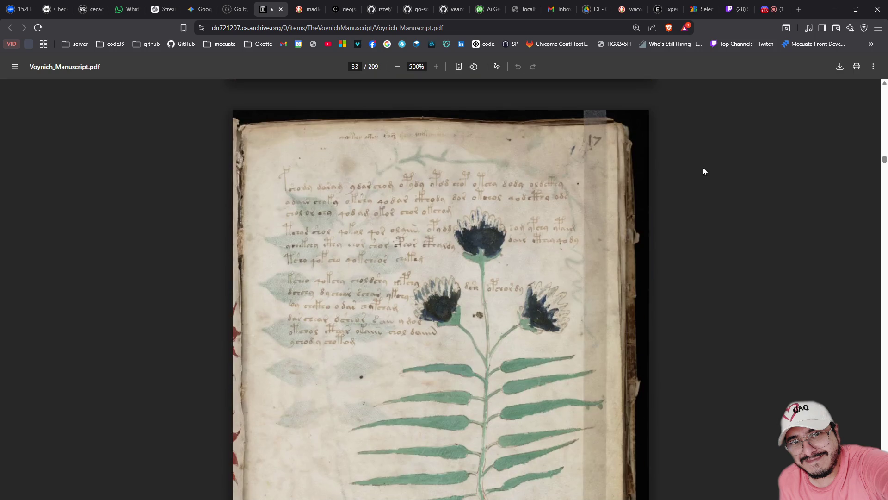
pyautogui.scroll(-5, 700, 348)
pyautogui.scroll(-5, 700, 348)
pyautogui.scroll(-5, 701, 348)
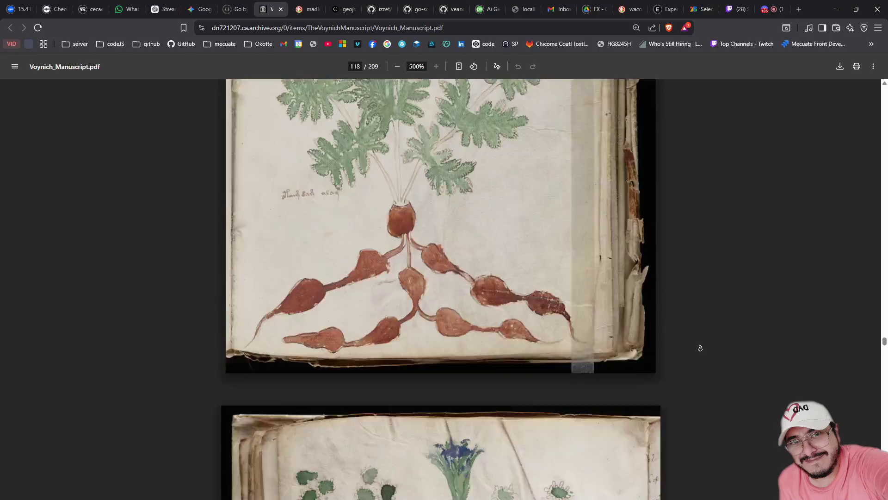
# Stop the automatic scrolling on reaching the astronomical pages near 126
pyautogui.middleClick(700, 347)
pyautogui.scroll(-3, 587, 223)
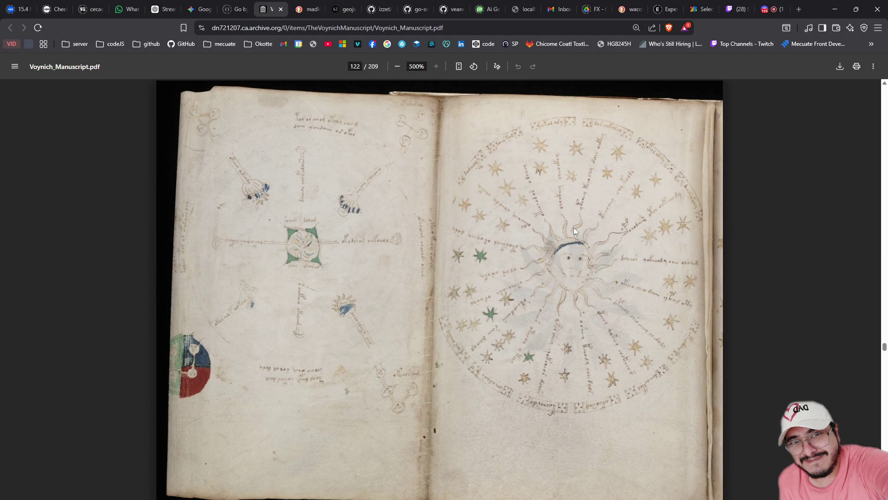
pyautogui.scroll(3, 577, 253)
pyautogui.scroll(4, 577, 254)
pyautogui.scroll(-1, 576, 254)
pyautogui.scroll(-1, 576, 253)
pyautogui.scroll(1, 577, 256)
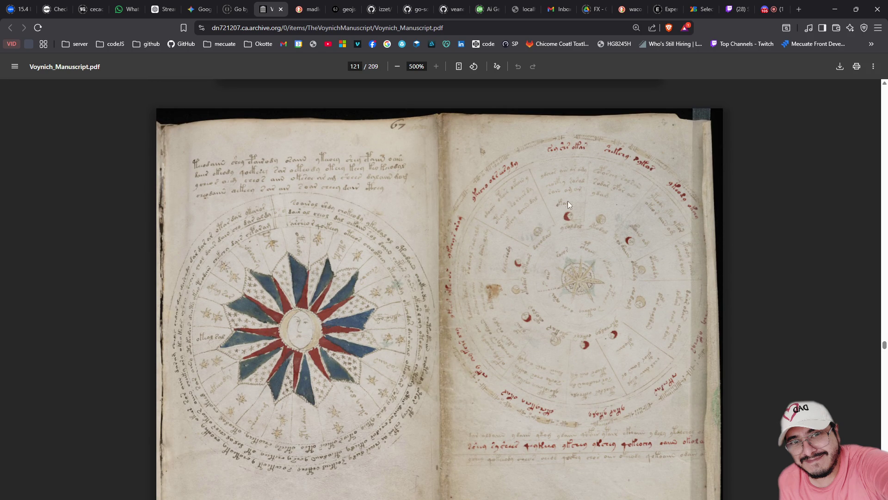
pyautogui.scroll(5, 308, 305)
pyautogui.scroll(4, 318, 300)
pyautogui.scroll(-5, 318, 301)
pyautogui.scroll(-5, 317, 300)
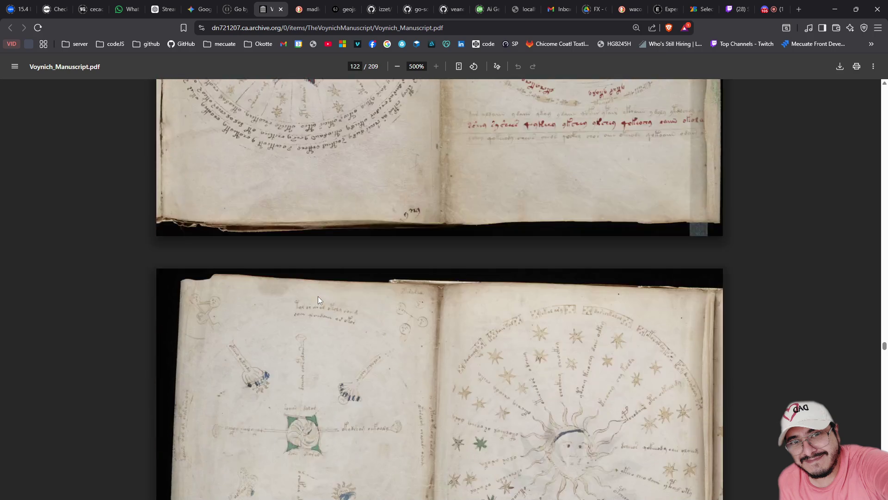
pyautogui.scroll(-4, 319, 299)
pyautogui.scroll(-5, 317, 300)
pyautogui.scroll(-3, 318, 300)
pyautogui.scroll(-1, 319, 300)
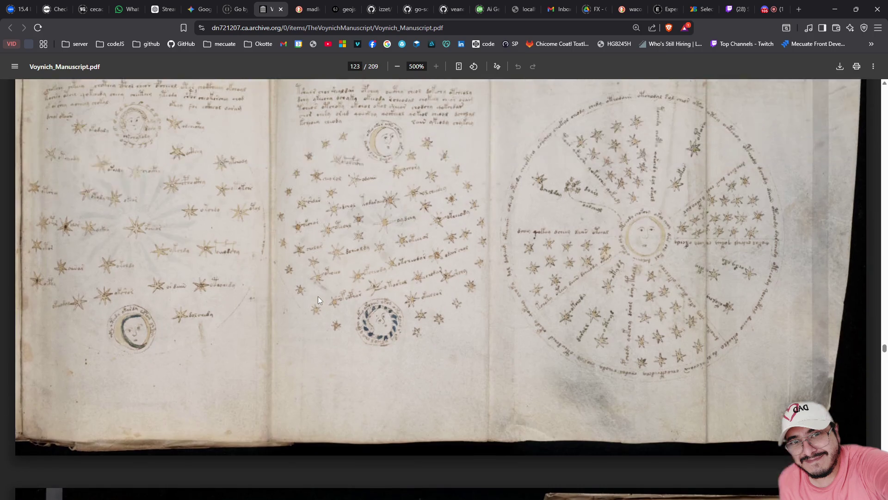
pyautogui.scroll(-2, 318, 300)
pyautogui.scroll(-3, 318, 300)
pyautogui.scroll(-2, 319, 300)
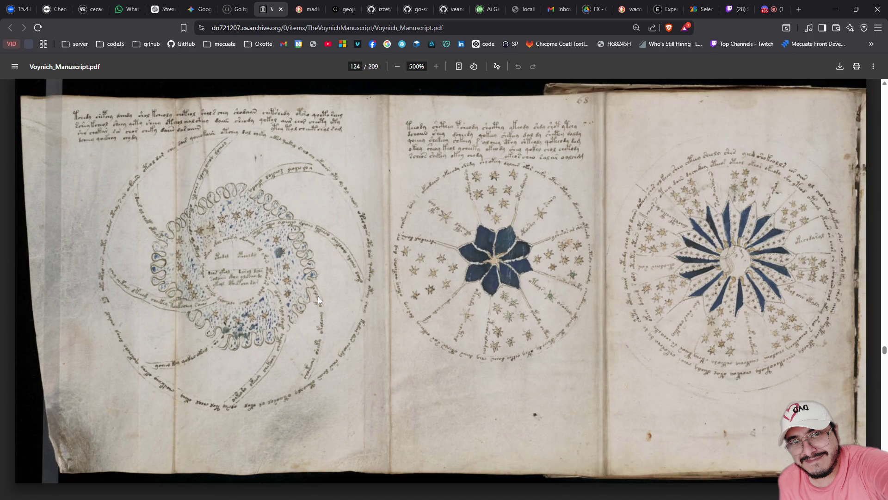
pyautogui.scroll(-4, 318, 300)
pyautogui.scroll(-3, 317, 299)
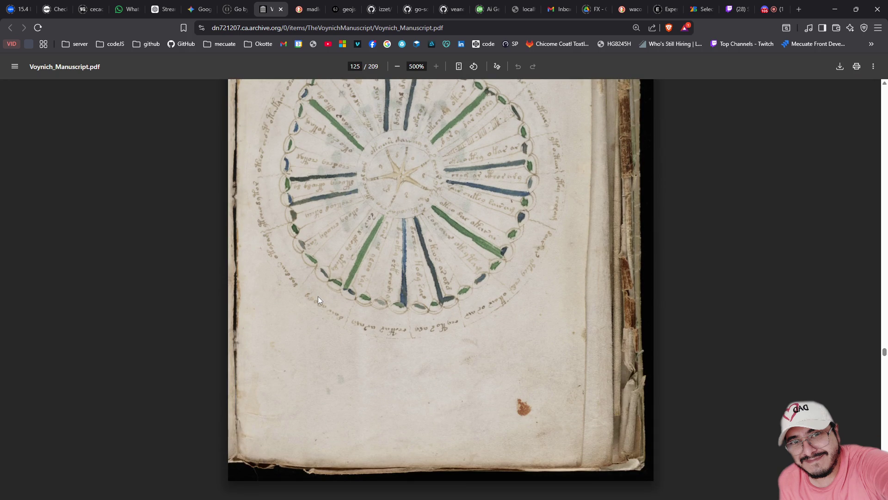
pyautogui.scroll(3, 318, 300)
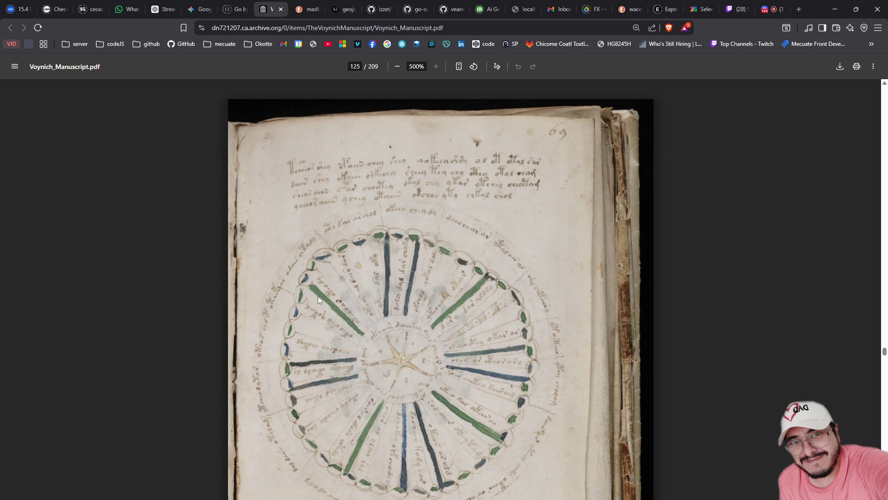
pyautogui.scroll(-1, 318, 298)
pyautogui.scroll(-2, 318, 298)
pyautogui.scroll(-4, 317, 299)
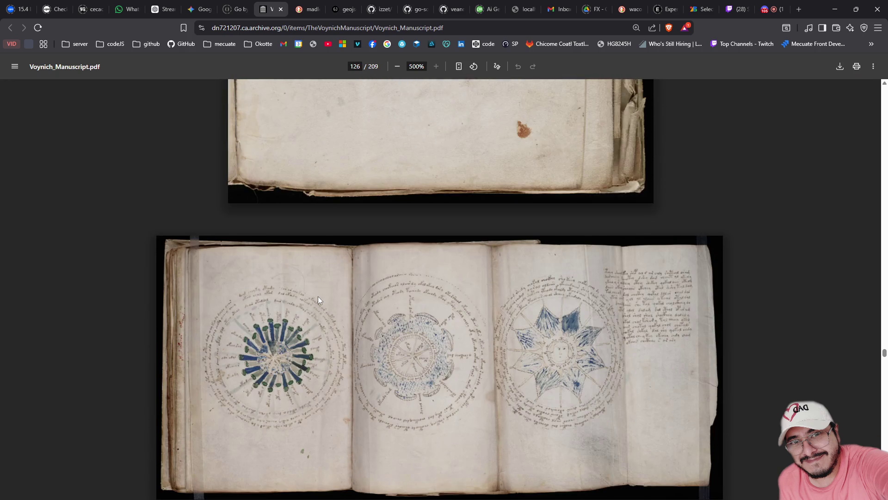
pyautogui.scroll(-2, 318, 299)
pyautogui.scroll(-3, 318, 298)
pyautogui.scroll(-3, 318, 298)
pyautogui.scroll(-2, 318, 299)
pyautogui.scroll(-3, 317, 298)
pyautogui.scroll(-3, 317, 298)
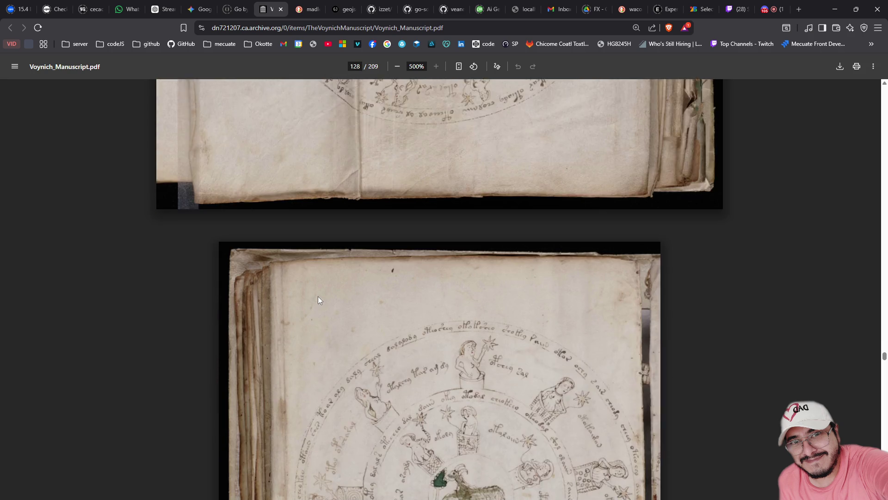
pyautogui.scroll(-2, 318, 298)
pyautogui.scroll(-1, 318, 298)
pyautogui.scroll(2, 318, 296)
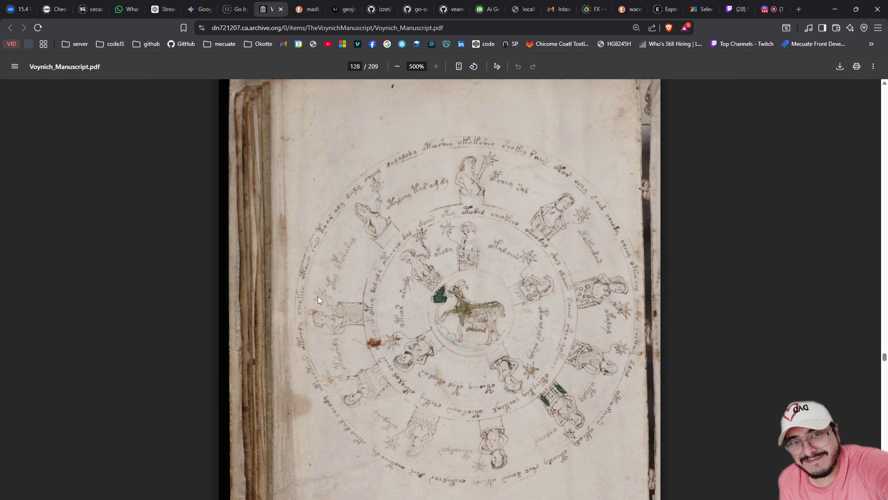
pyautogui.scroll(-3, 318, 296)
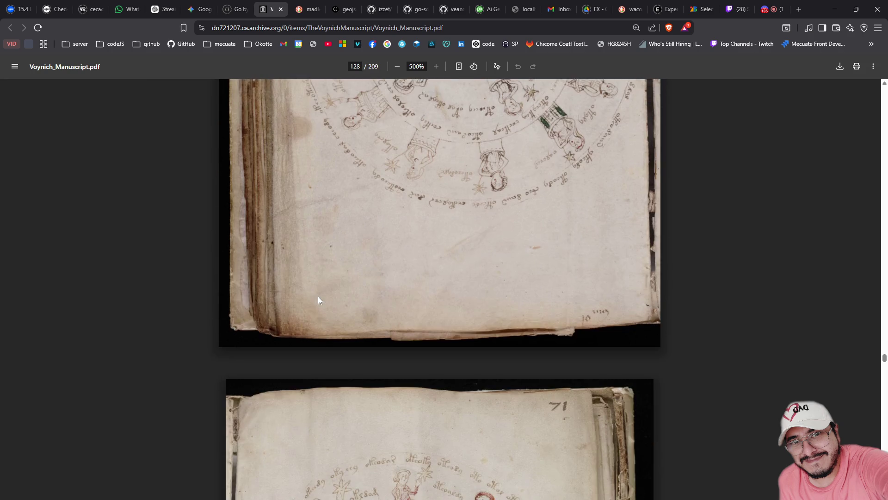
pyautogui.scroll(-3, 318, 296)
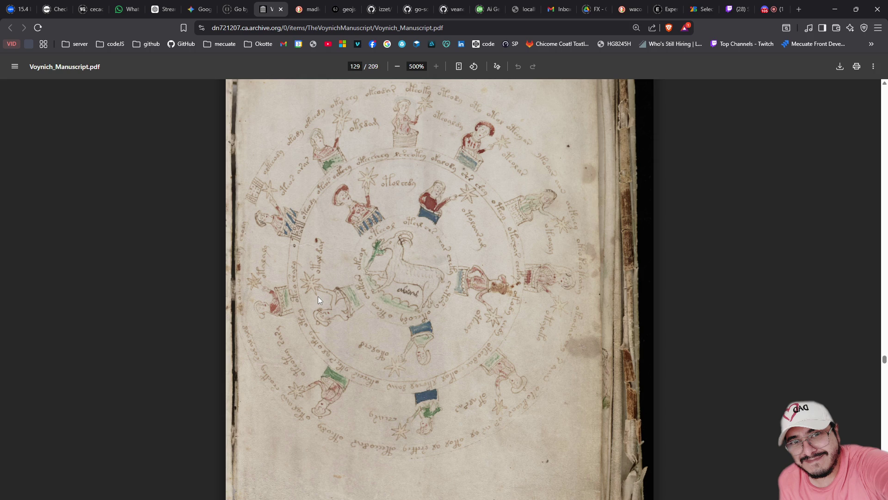
pyautogui.scroll(-3, 318, 297)
pyautogui.scroll(-5, 318, 296)
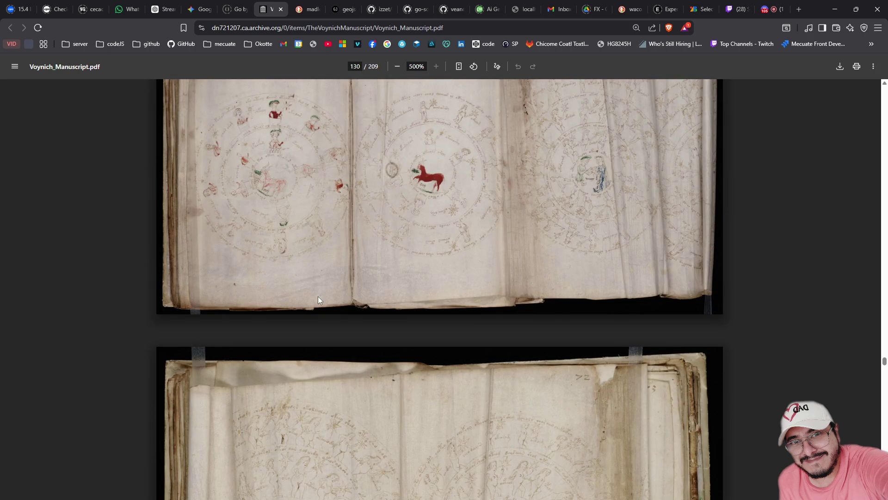
pyautogui.scroll(-2, 318, 296)
pyautogui.scroll(-3, 318, 299)
pyautogui.scroll(-3, 318, 298)
pyautogui.scroll(-3, 318, 299)
pyautogui.scroll(-5, 317, 300)
pyautogui.scroll(-3, 318, 299)
pyautogui.scroll(-1, 318, 299)
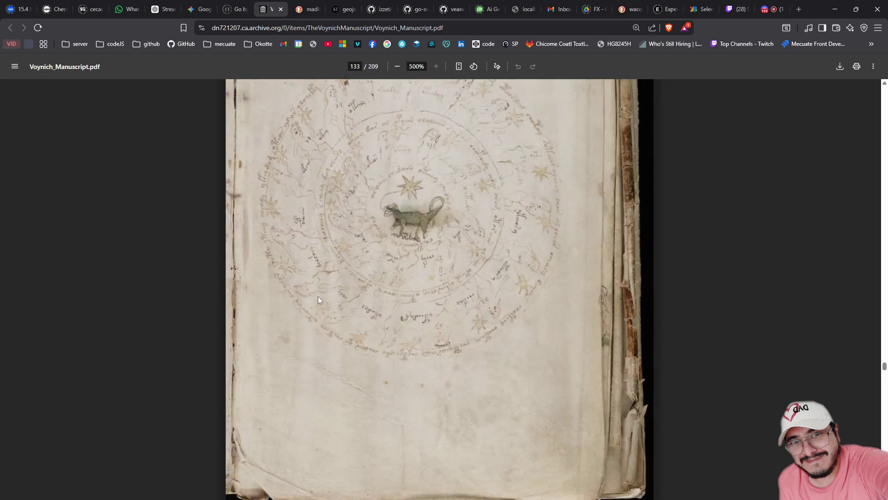
pyautogui.scroll(-5, 317, 300)
pyautogui.scroll(-3, 318, 296)
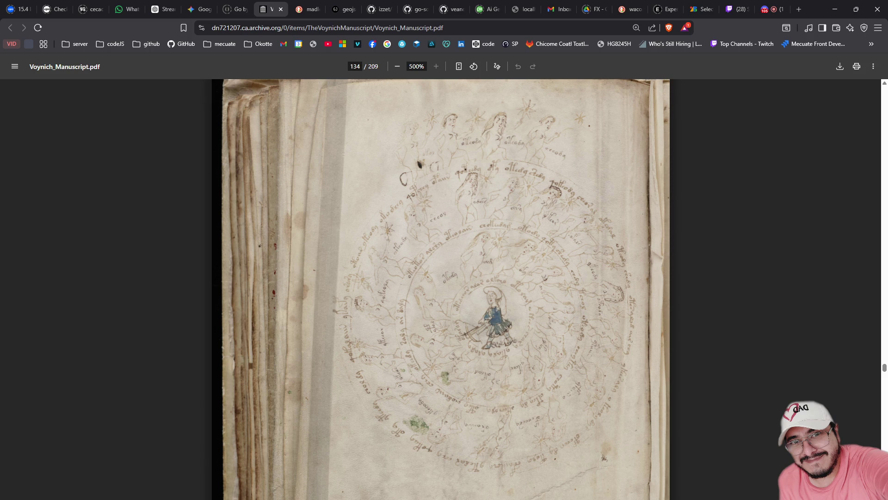
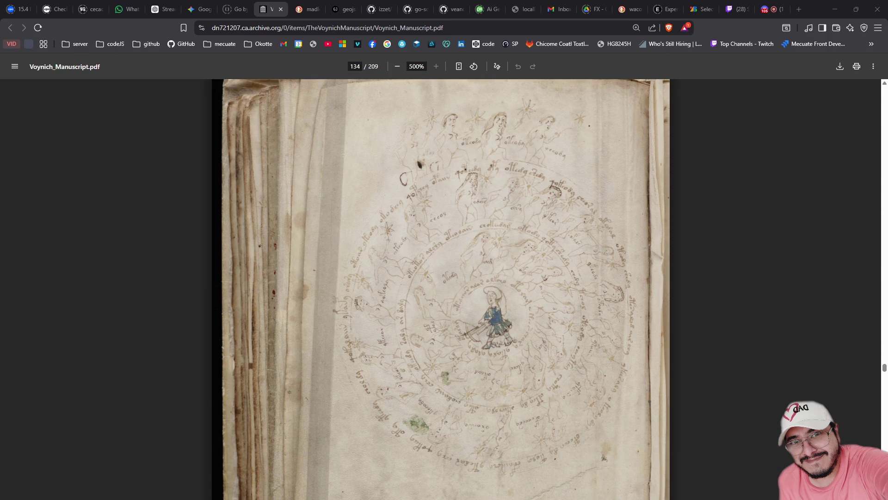
# Switch from the browser to the VS Code editor window via the taskbar
pyautogui.click(416, 494)
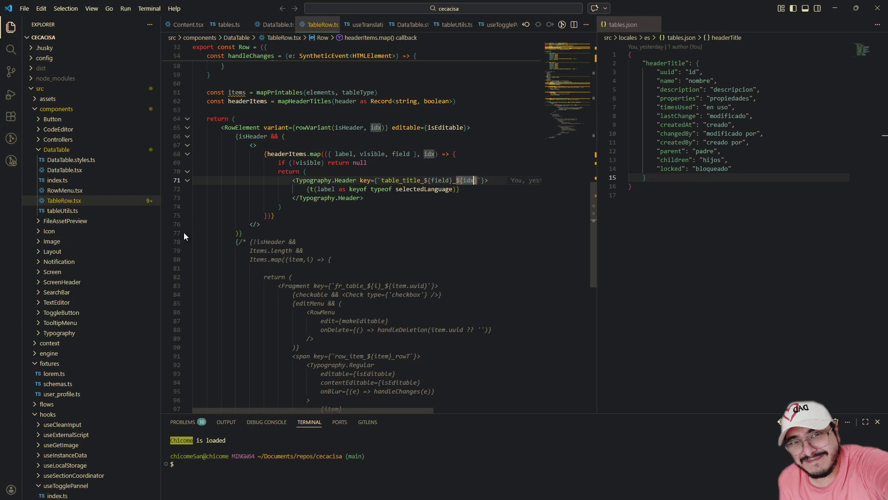
pyautogui.moveTo(64, 454)
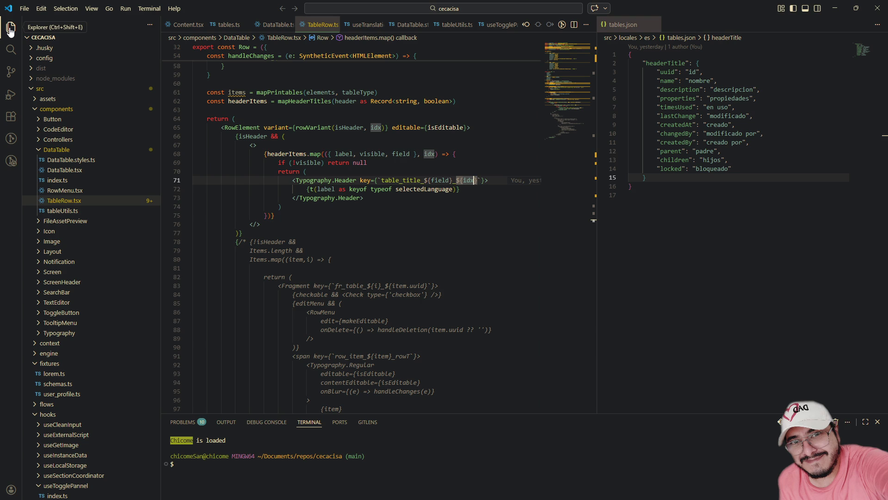
# Reveal the Outline and Timeline sections and enlarge the TableRow.tsx file history list
pyautogui.click(11, 28)
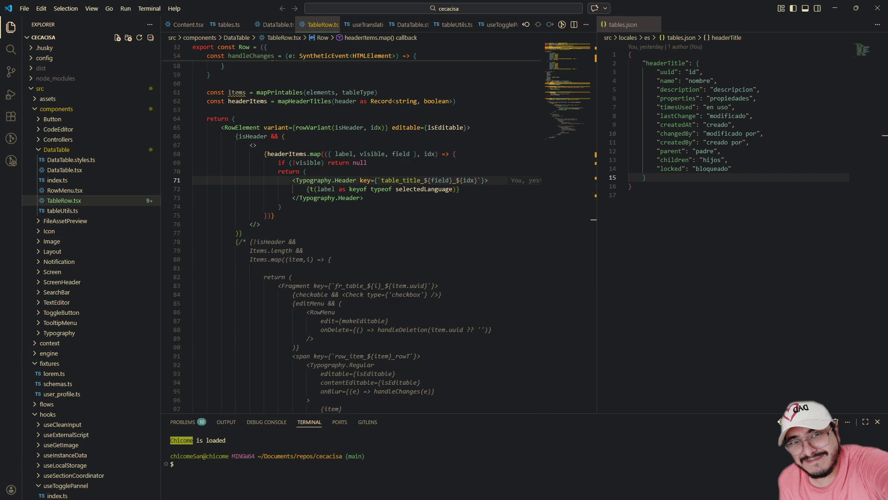
pyautogui.click(43, 494)
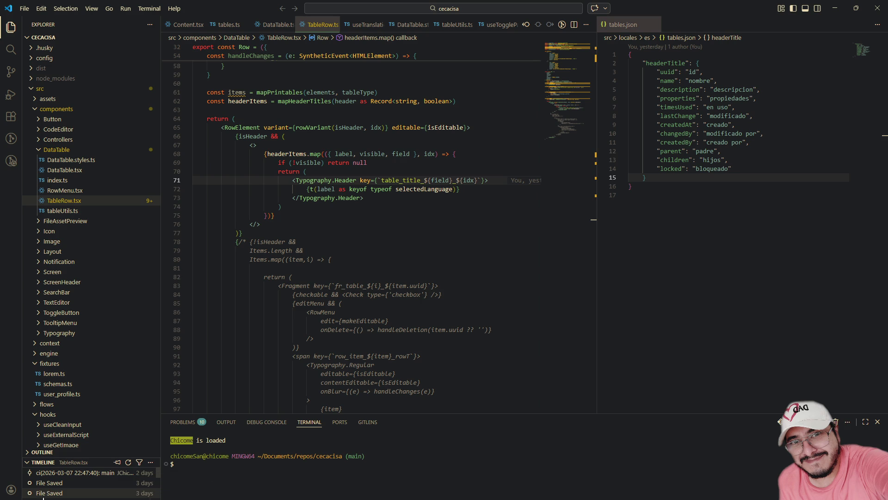
pyautogui.moveTo(42, 457); pyautogui.dragTo(42, 306)
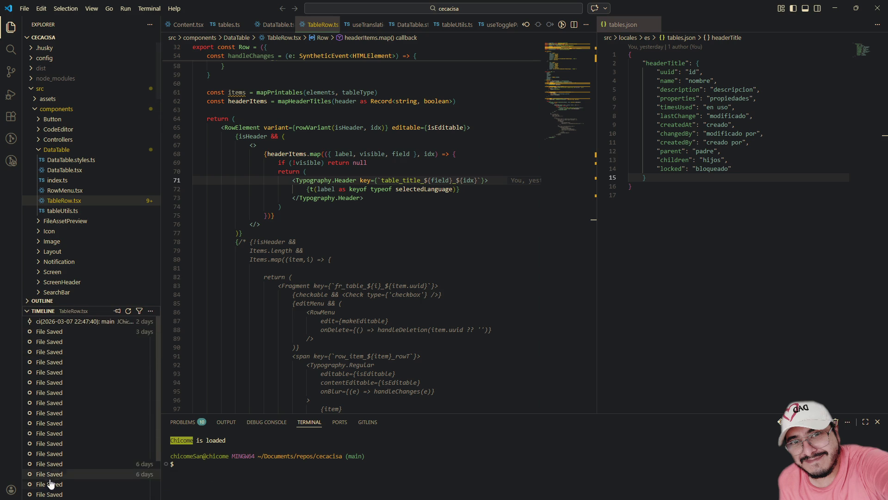
pyautogui.scroll(-1, 51, 409)
pyautogui.scroll(1, 50, 420)
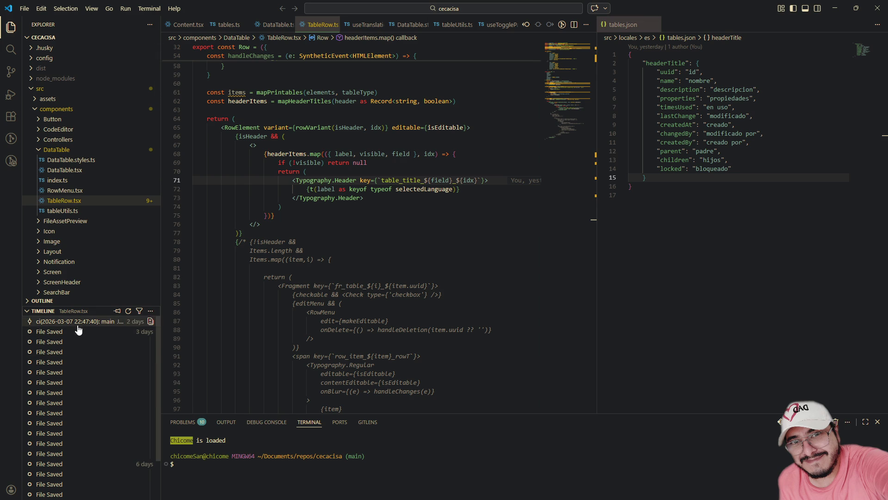
pyautogui.moveTo(61, 39)
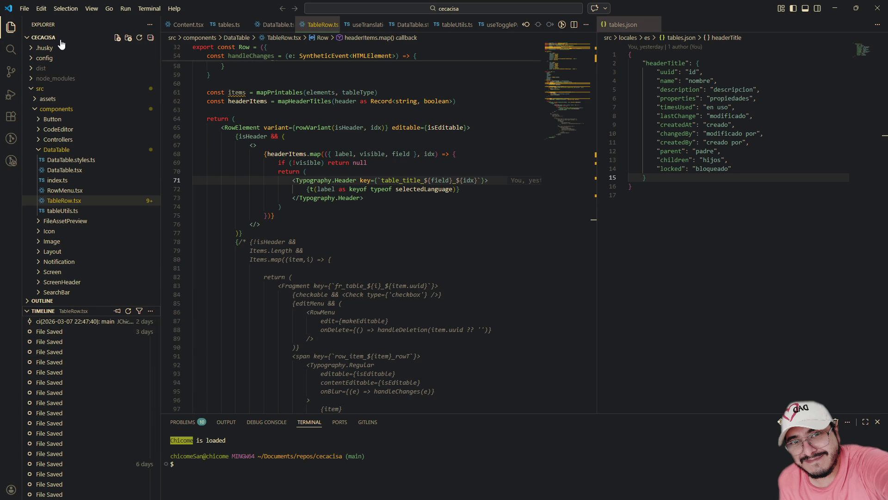
pyautogui.rightClick(107, 24)
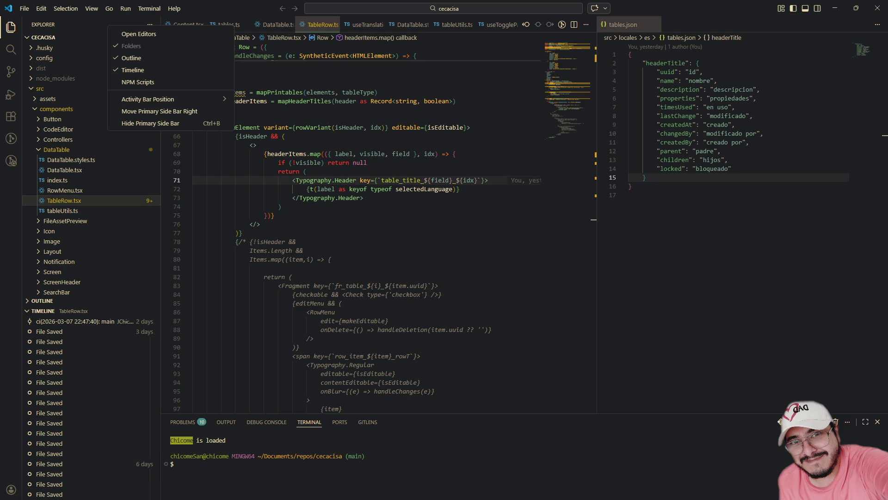
# Bring the Photoshop window with the 'go' lettering artwork to the front
pyautogui.click(649, 486)
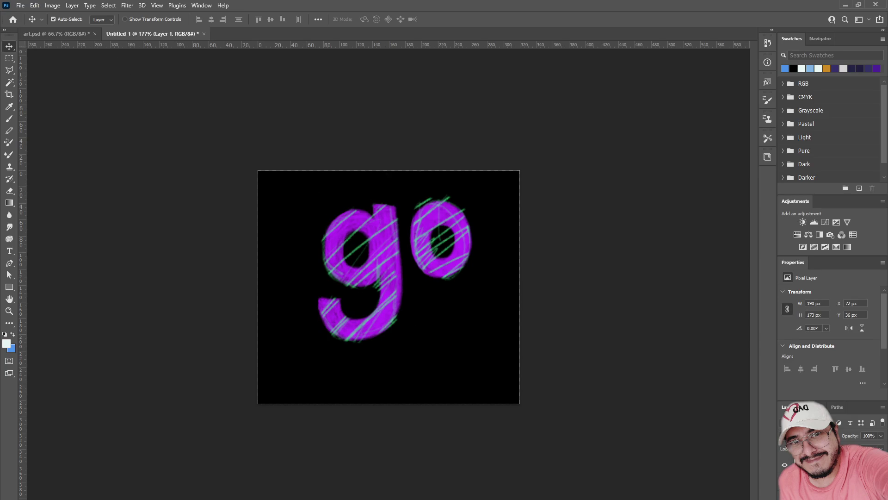
# Undo the purple lettering and green strokes, then set the Brush tool to 10 px size
pyautogui.hotkey('ctrl', 'z')
pyautogui.hotkey('ctrl', 'z')
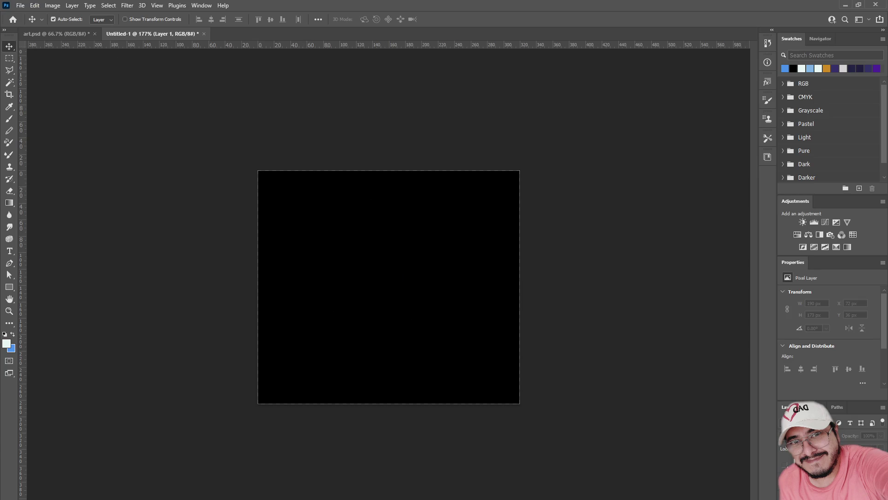
pyautogui.hotkey('ctrl', 'z')
pyautogui.click(10, 119)
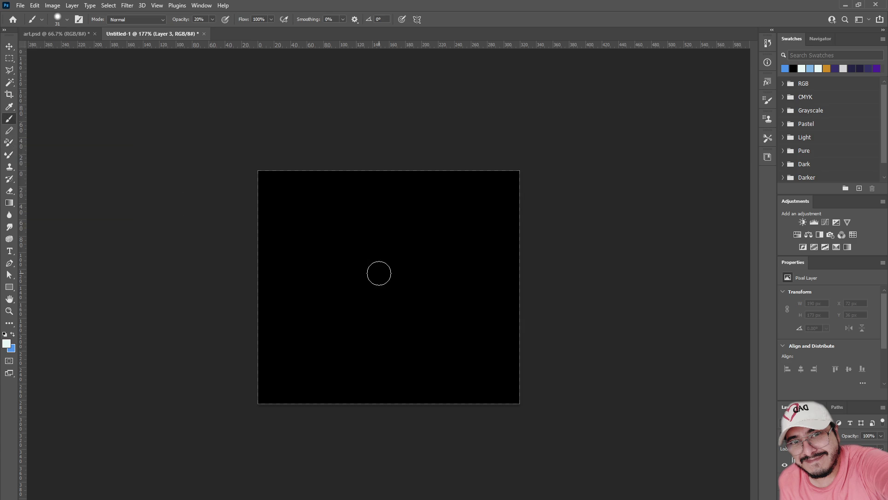
pyautogui.rightClick(379, 272)
pyautogui.moveTo(442, 280); pyautogui.dragTo(424, 280)
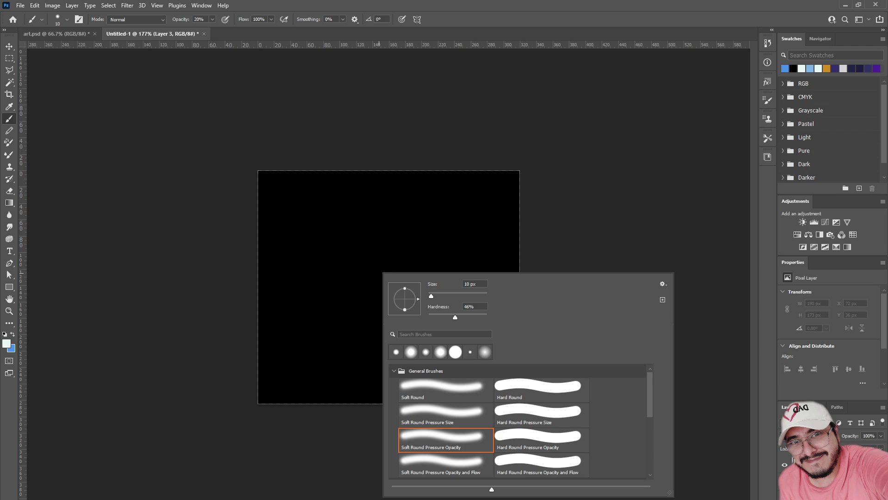
# Confirm the Soft Round Pressure Opacity brush and shrink it for fine strokes
pyautogui.press('Return')
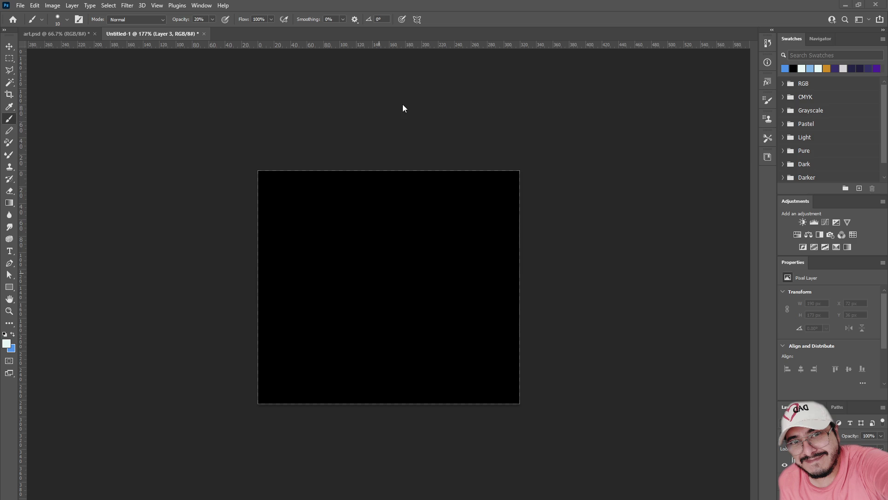
pyautogui.keyDown('alt'); pyautogui.rightClick(376, 283); pyautogui.keyUp('alt')
# Paint a faint cross, raise Opacity to 57%, then repaint it bright white
pyautogui.moveTo(390, 280); pyautogui.dragTo(386, 294)
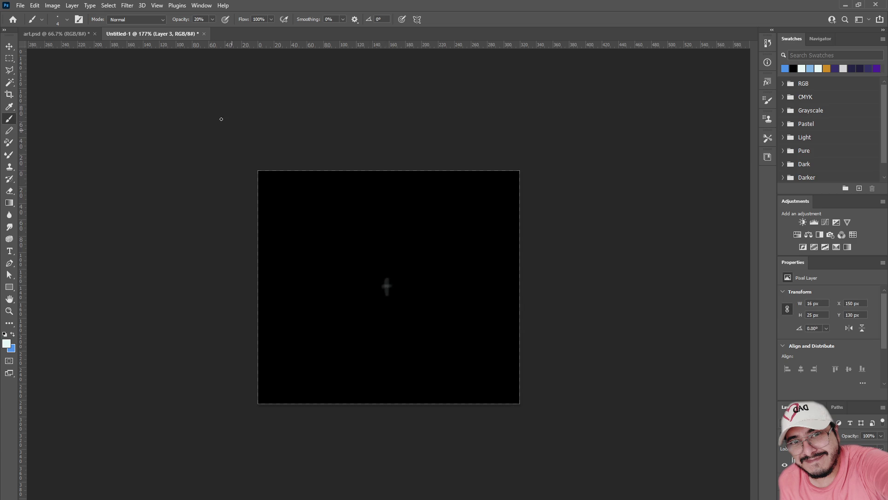
pyautogui.moveTo(180, 22); pyautogui.dragTo(197, 22)
pyautogui.moveTo(386, 276)
pyautogui.mouseDown()
pyautogui.moveTo(387, 298)
pyautogui.moveTo(378, 287)
pyautogui.moveTo(398, 287)
pyautogui.moveTo(387, 299)
pyautogui.moveTo(398, 284)
pyautogui.mouseUp()
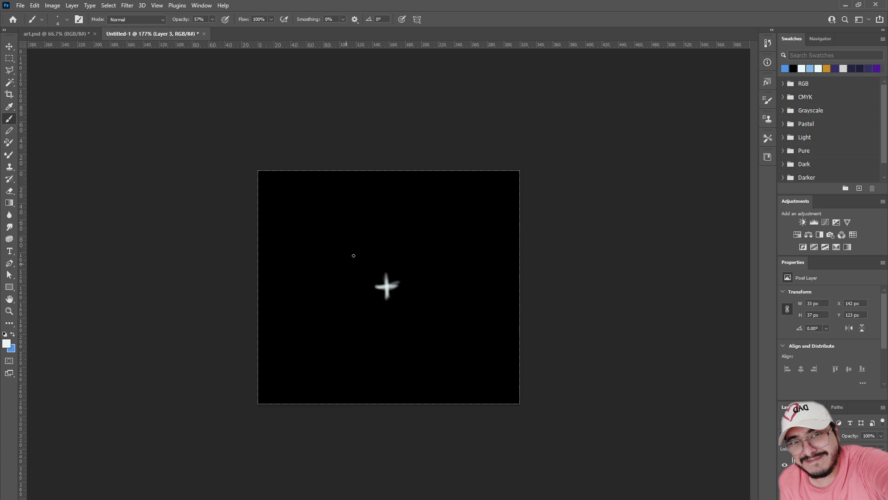
# Draw an outer arc with base line, smaller nested arcs inside it, and a longer base line
pyautogui.moveTo(293, 290)
pyautogui.mouseDown()
pyautogui.moveTo(375, 204)
pyautogui.moveTo(305, 287)
pyautogui.mouseUp()
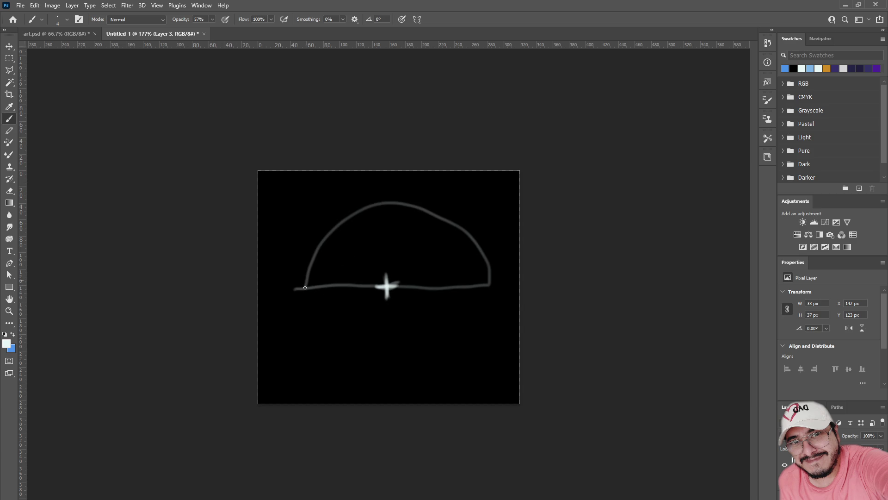
pyautogui.moveTo(387, 284)
pyautogui.mouseDown()
pyautogui.moveTo(458, 268)
pyautogui.moveTo(392, 232)
pyautogui.moveTo(381, 245)
pyautogui.moveTo(387, 283)
pyautogui.moveTo(397, 258)
pyautogui.moveTo(384, 280)
pyautogui.mouseUp()
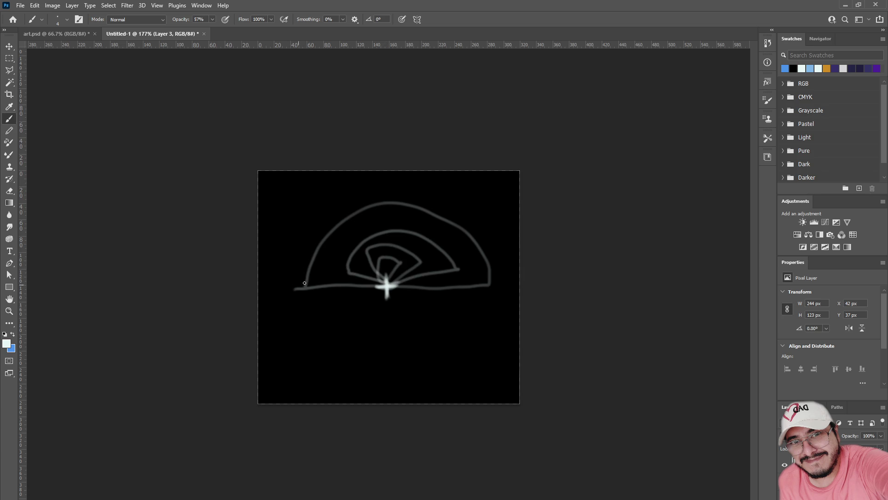
pyautogui.moveTo(479, 288); pyautogui.dragTo(501, 286)
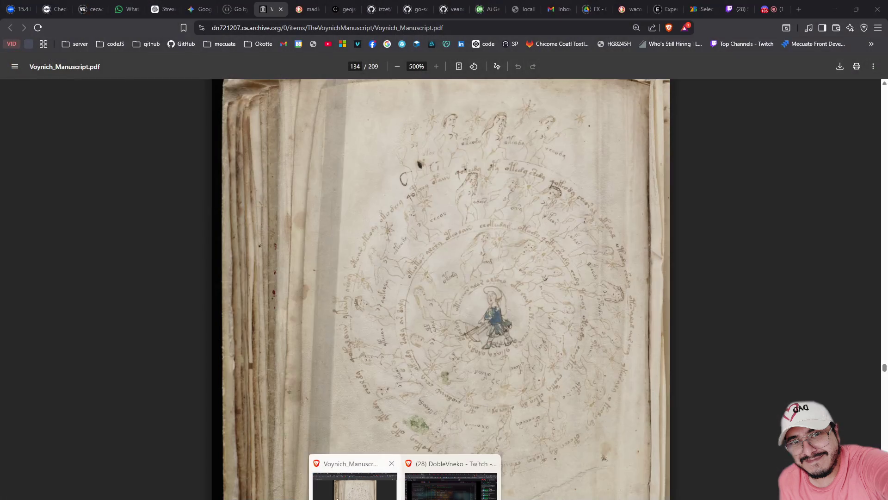
pyautogui.click(337, 494)
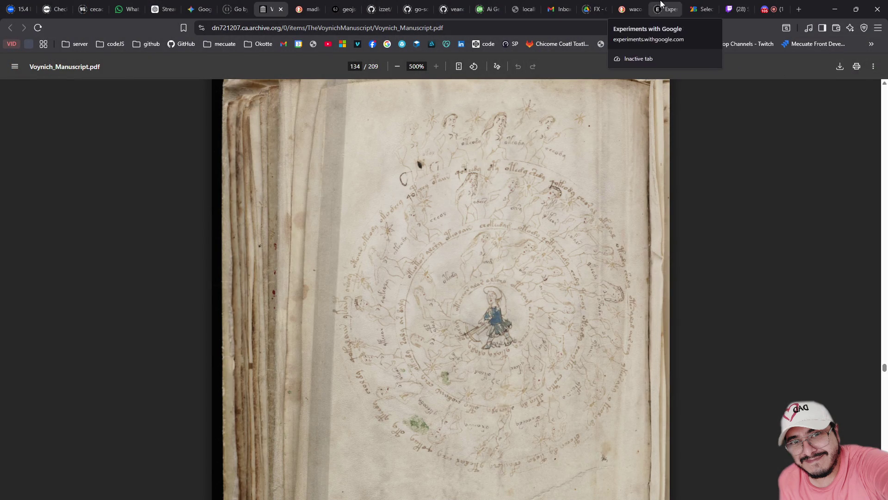
# Ask Duck.ai 'where does a circle made with radians start to be traced', fixing typos
pyautogui.click(629, 9)
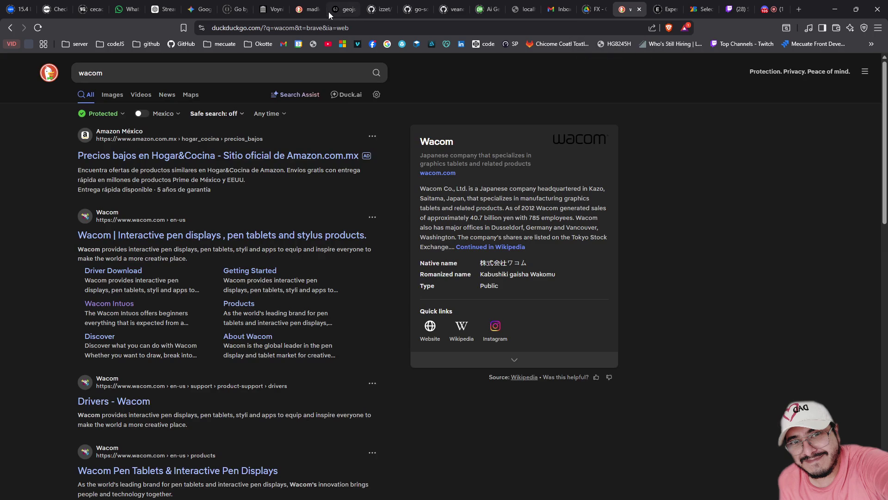
pyautogui.click(150, 70)
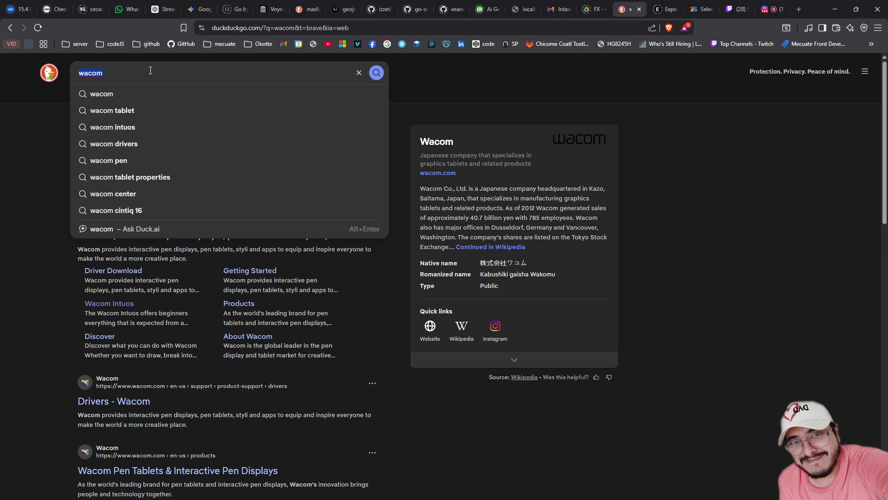
pyautogui.write('where ')
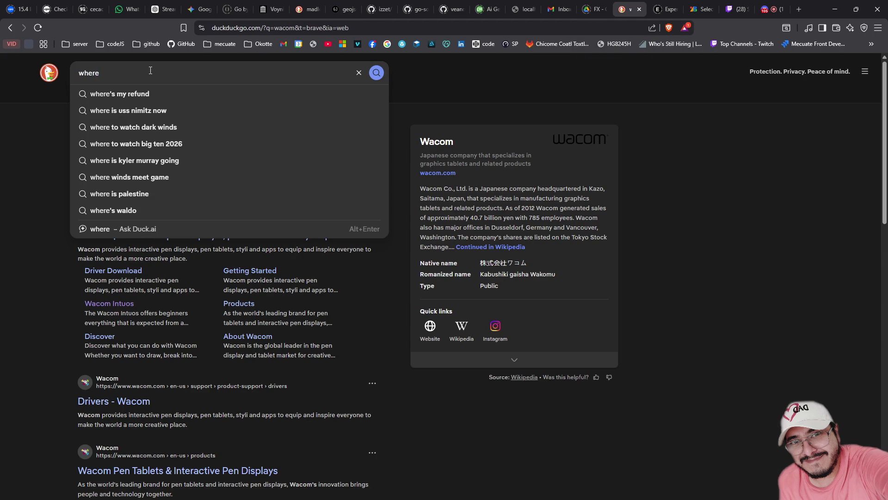
pyautogui.write('does')
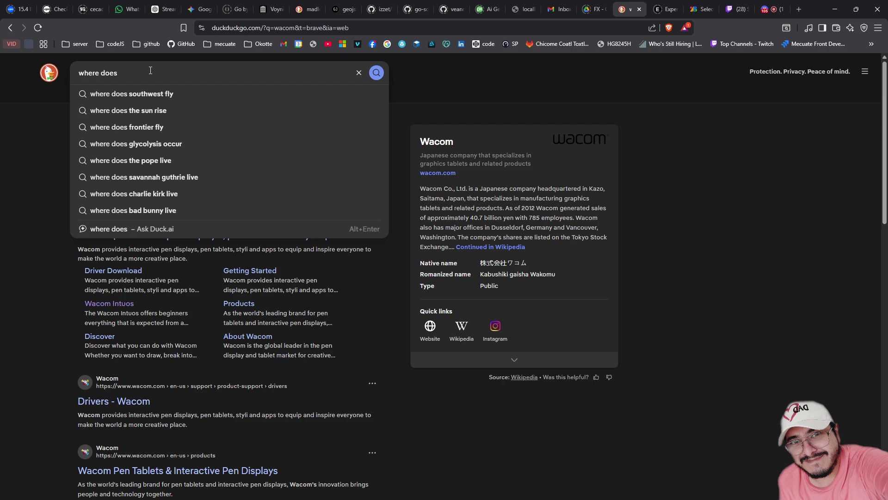
pyautogui.write(' a circle ra')
pyautogui.press('BackSpace')
pyautogui.press('BackSpace')
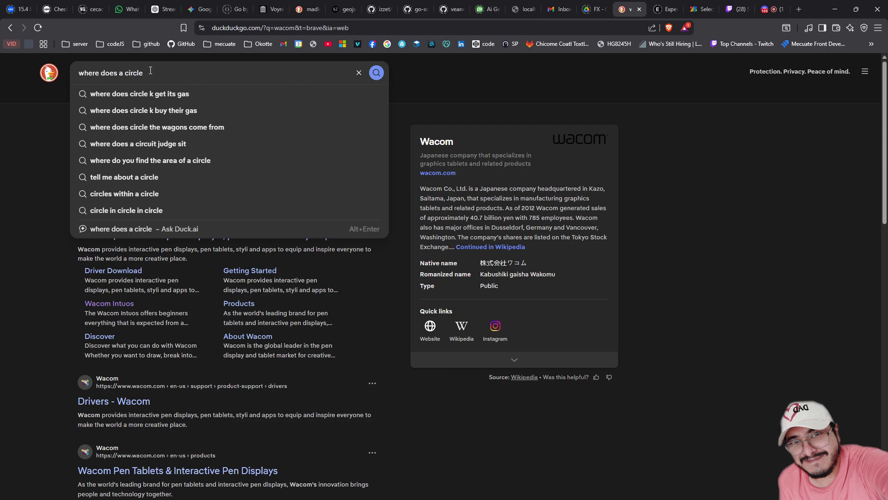
pyautogui.write('made with')
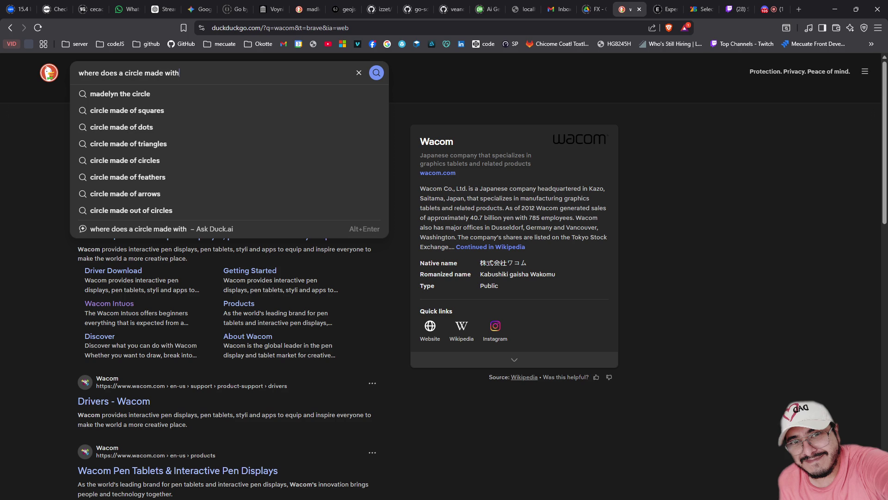
pyautogui.write('radians start to be traced')
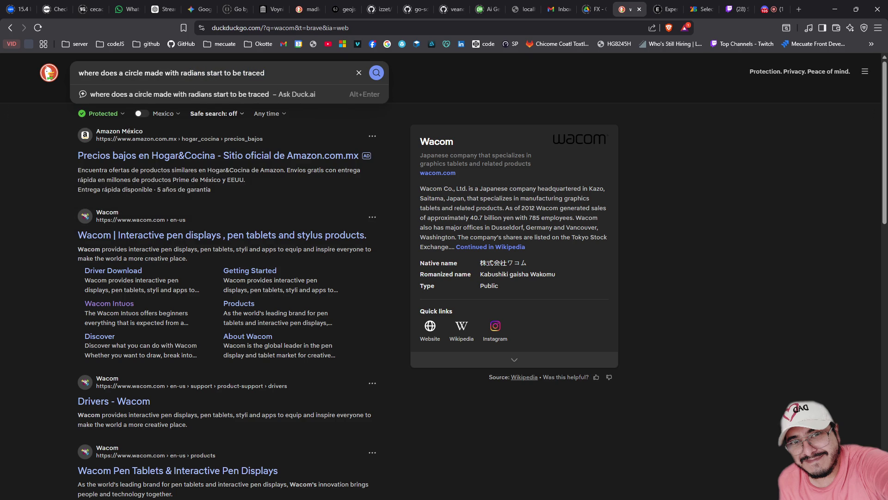
pyautogui.click(324, 94)
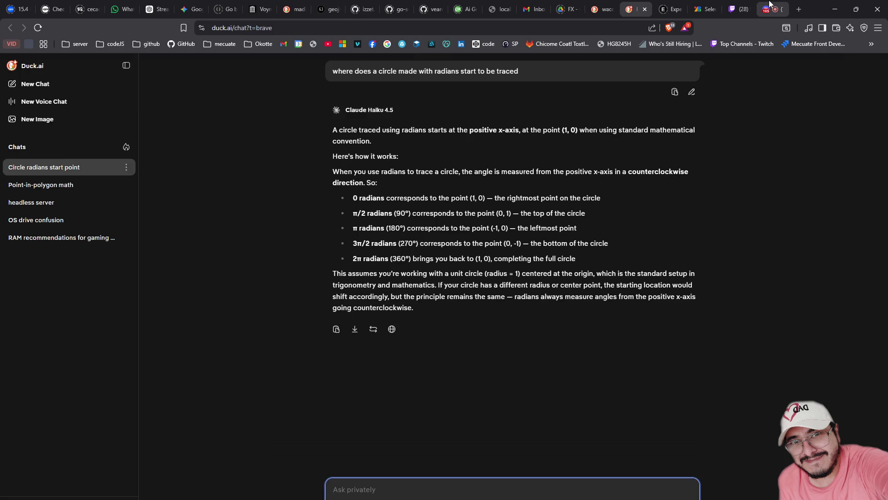
# Leave the (1, 0) positive x-axis answer showing and switch to the Discord call
pyautogui.click(770, 8)
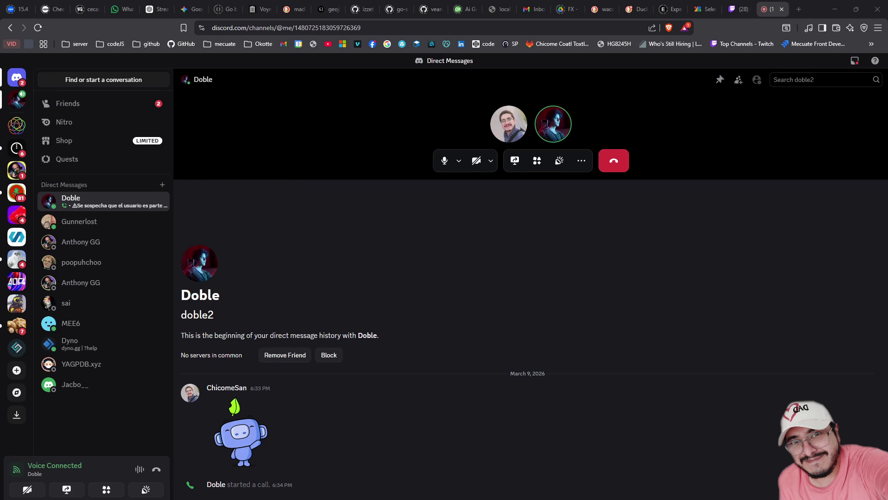
# Hang up the voice call, rate it good, and return to the Duck.ai radians answer
pyautogui.click(612, 162)
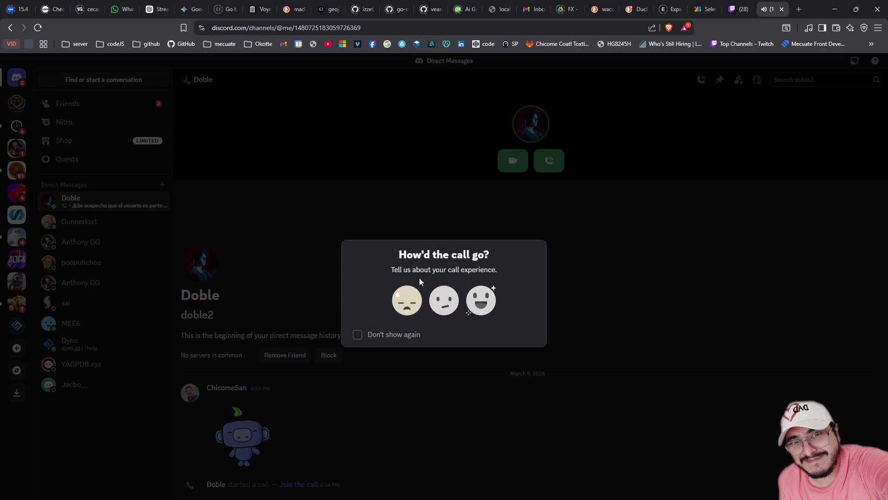
pyautogui.click(472, 307)
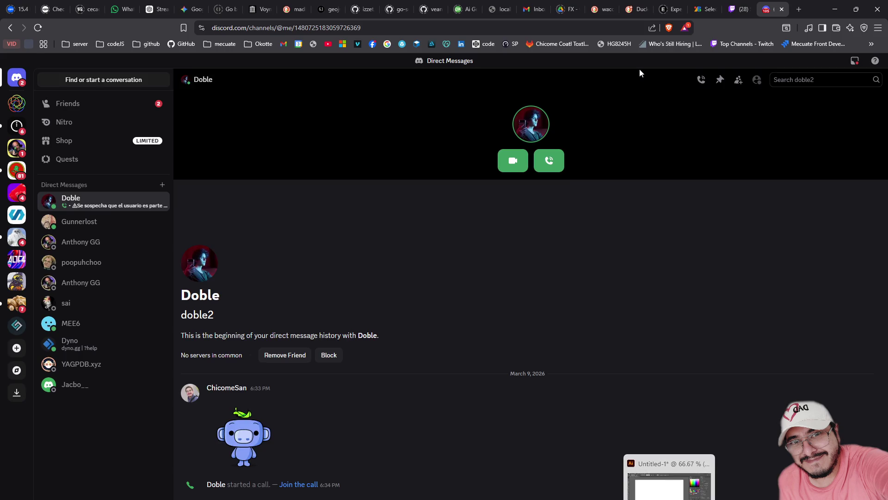
pyautogui.click(637, 8)
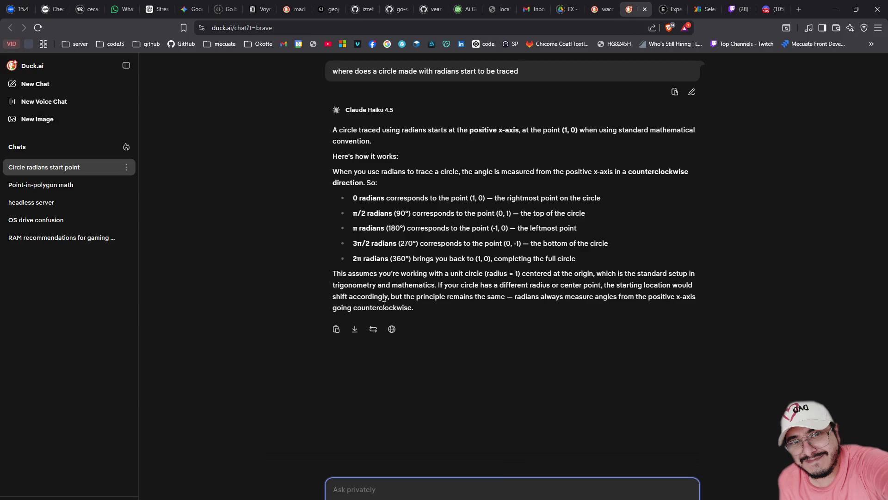